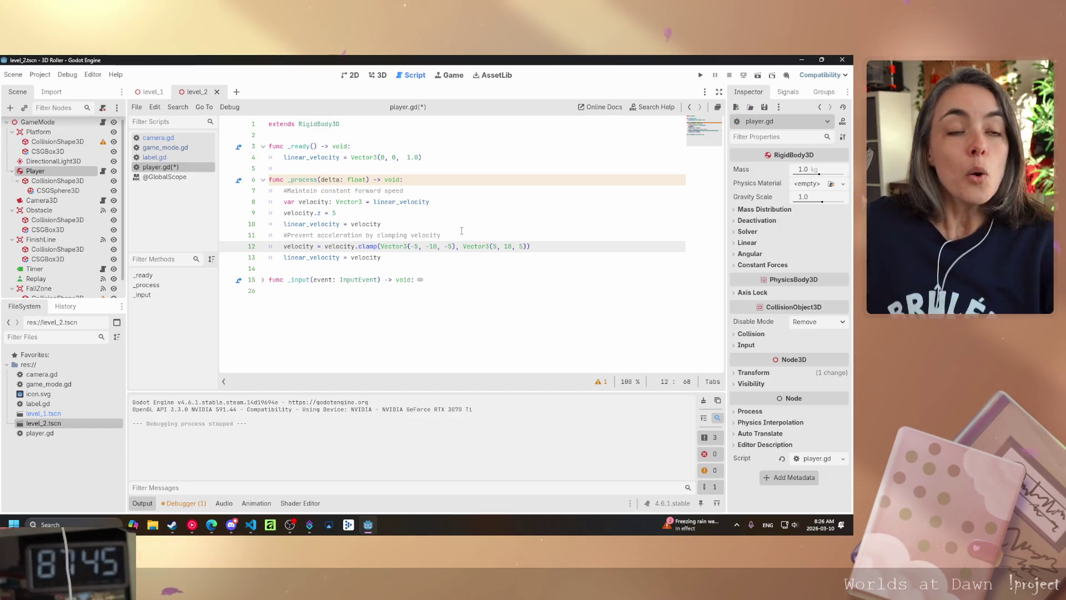
Switch from player.gd to the 3D view of level_2 with Ctrl+F2
key("ctrl+F2")
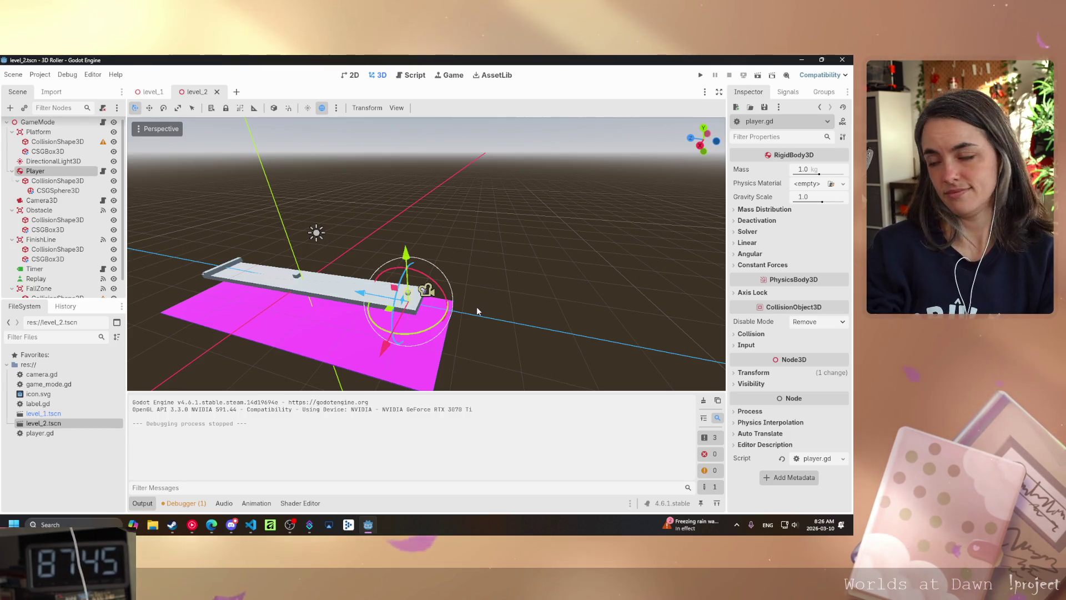
Look around the player ball and platform, then return to the player.gd script
mouse_move(457, 260)
left_mouse_down()
mouse_move(355, 267)
mouse_move(482, 213)
left_mouse_up()
mouse_move(701, 144)
left_mouse_down()
mouse_move(610, 183)
mouse_move(410, 189)
mouse_move(388, 199)
mouse_move(473, 228)
left_mouse_up()
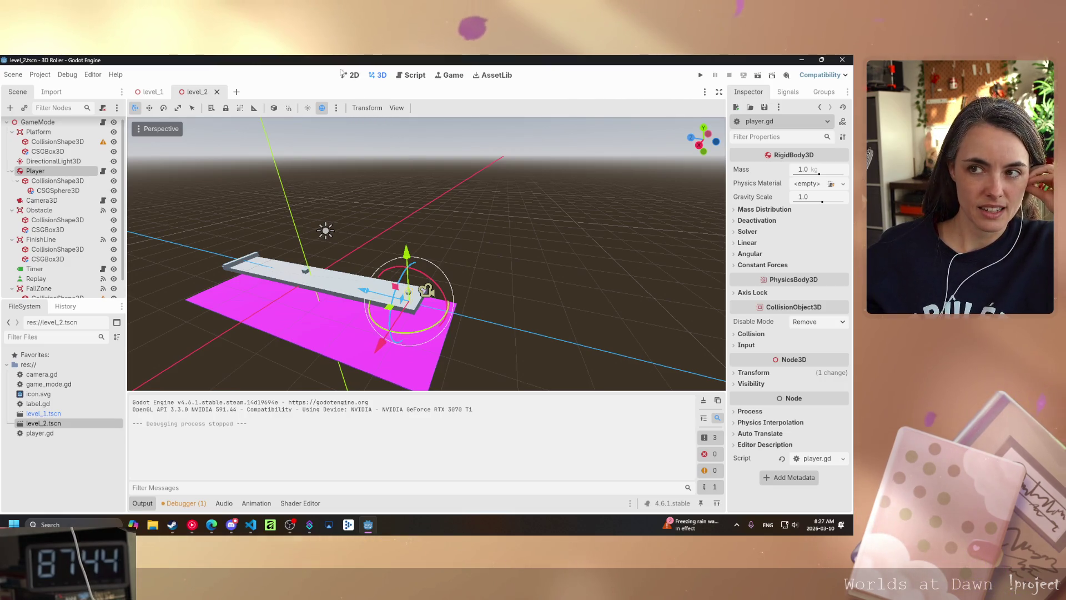
left_click(411, 75)
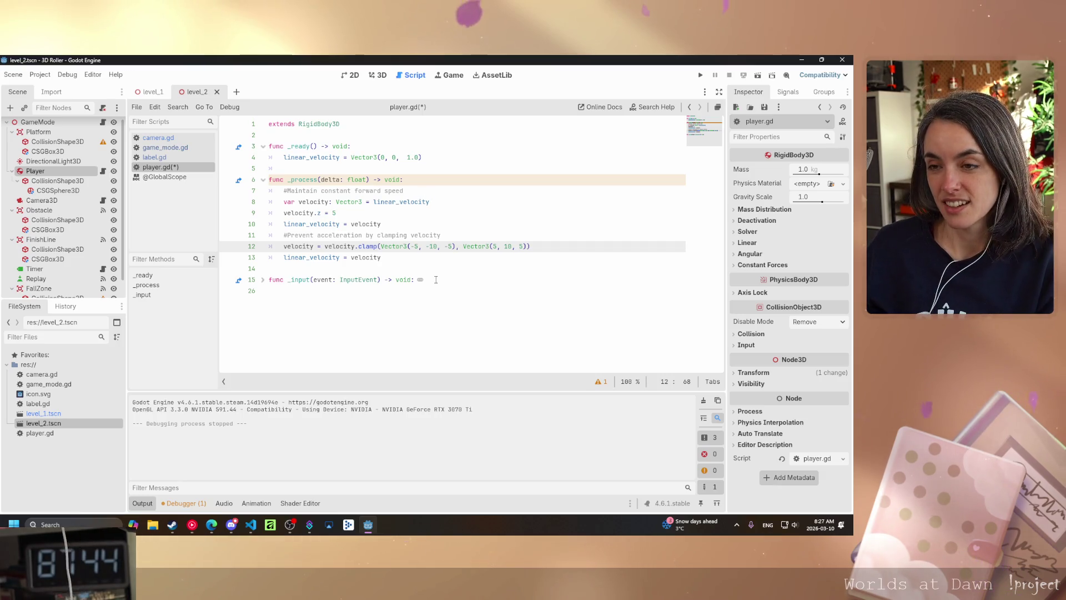
Place the cursor on the empty line 14 of player.gd
left_click(452, 272)
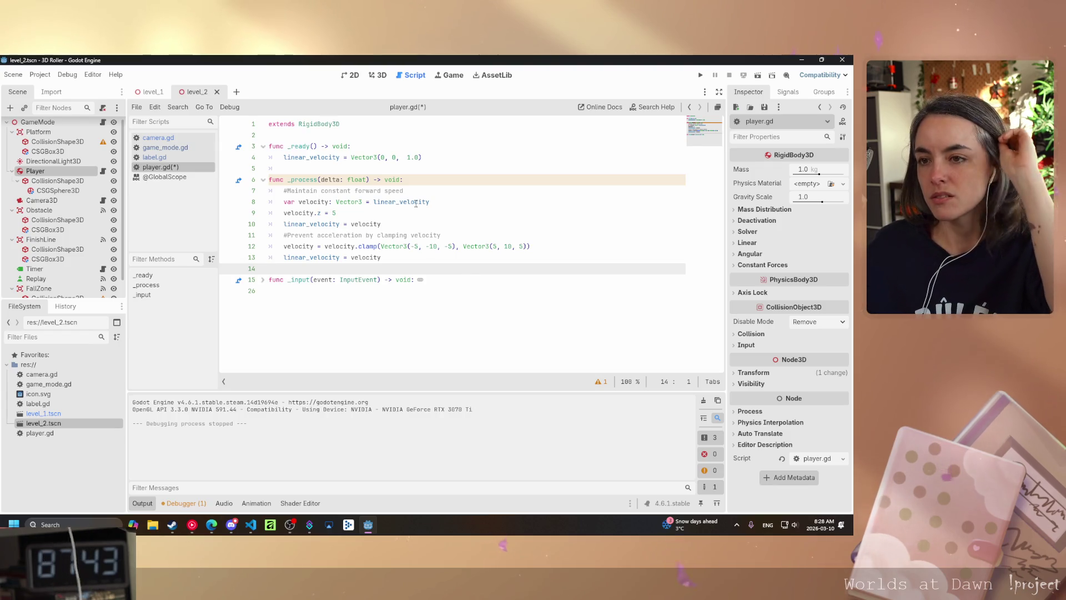
left_click(380, 78)
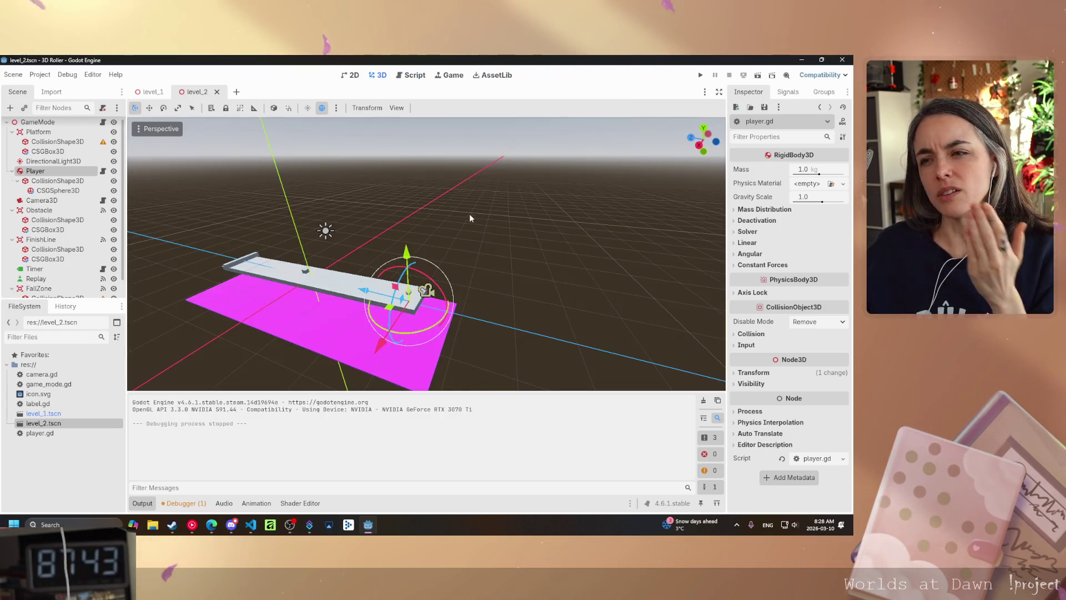
scroll(433, 236, "up", 3)
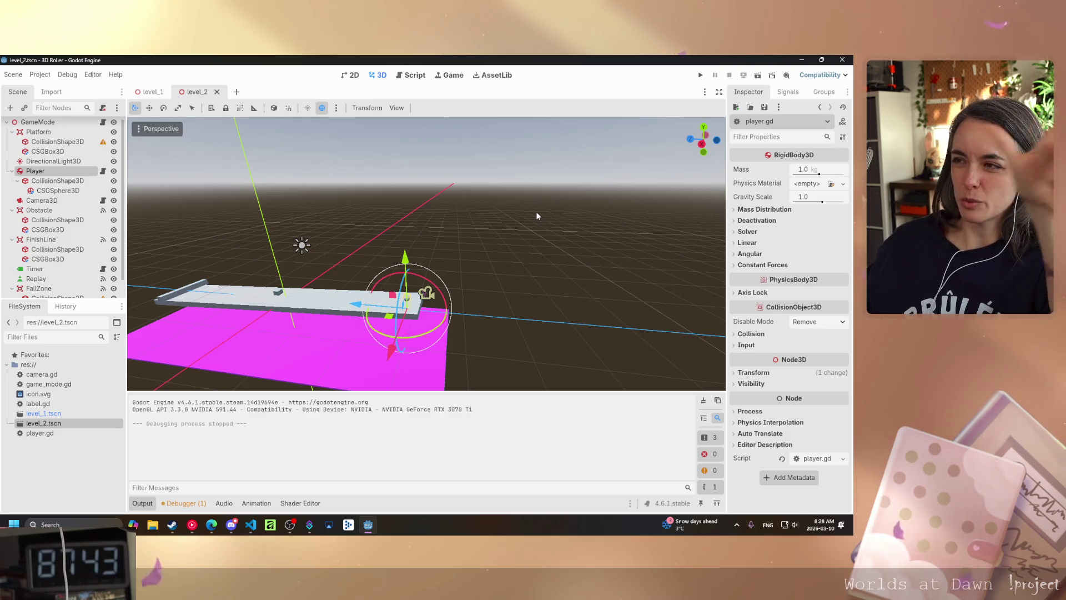
left_click_drag(537, 214, 224, 202)
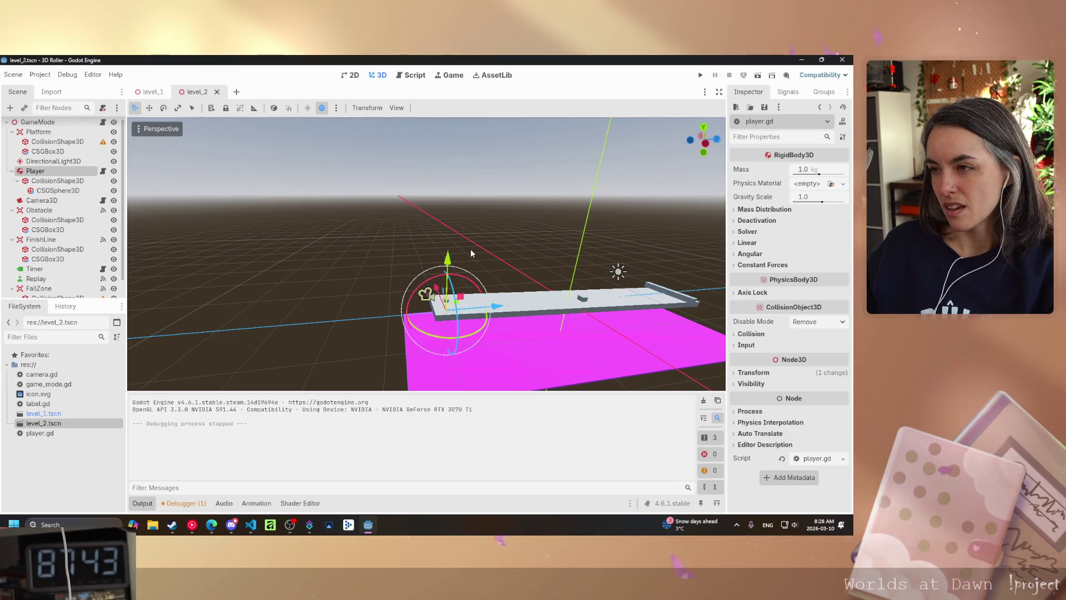
mouse_move(471, 249)
left_mouse_down()
mouse_move(449, 276)
mouse_move(470, 245)
left_mouse_up()
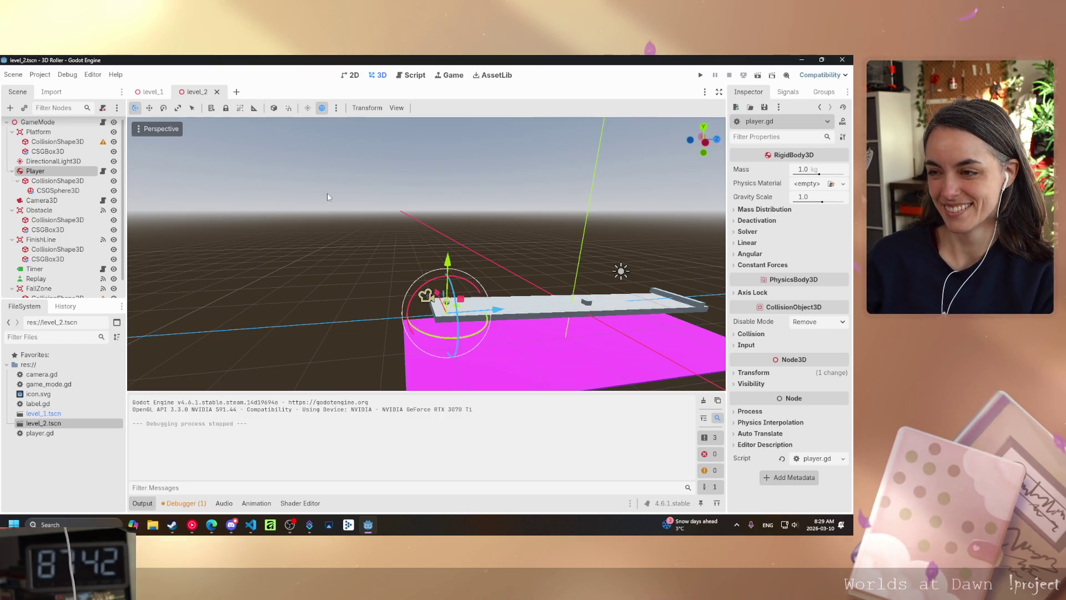
mouse_move(487, 213)
left_mouse_down()
mouse_move(450, 228)
mouse_move(492, 224)
left_mouse_up()
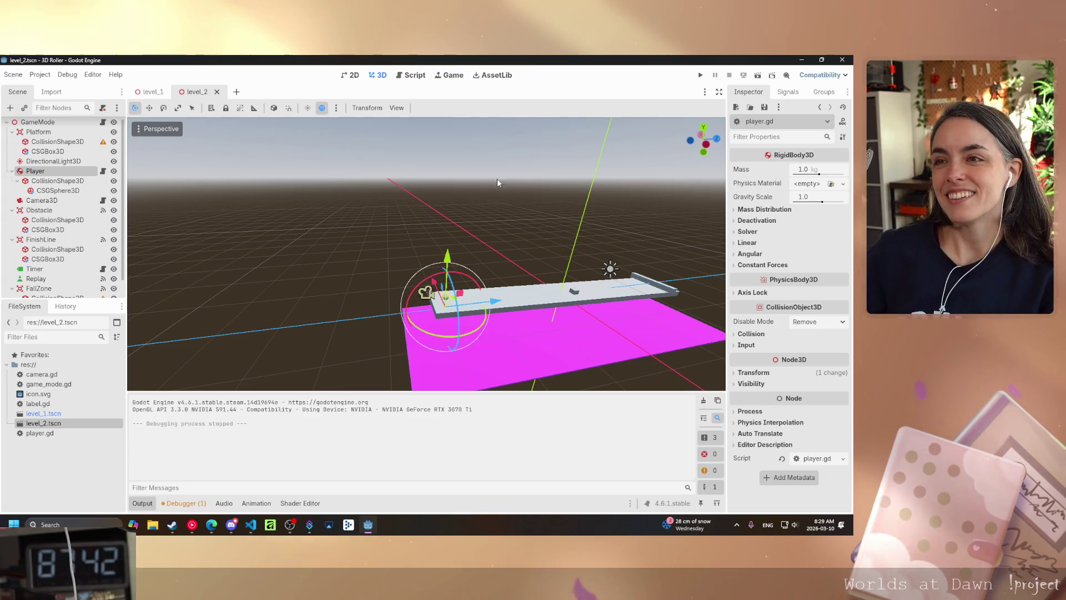
mouse_move(396, 183)
left_mouse_down()
mouse_move(391, 243)
mouse_move(618, 219)
left_mouse_up()
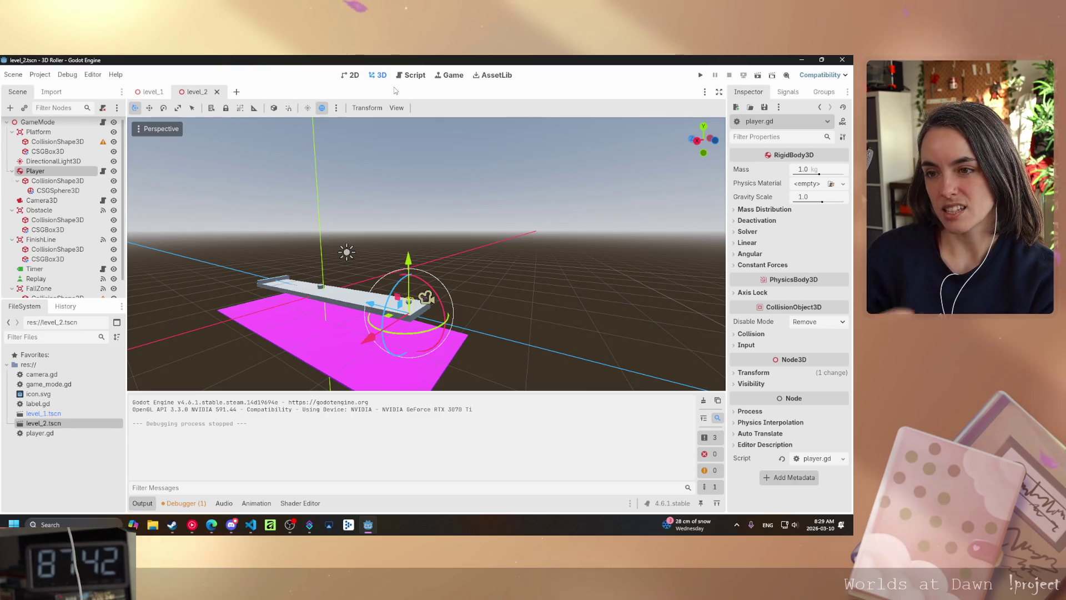
mouse_move(389, 255)
left_mouse_down()
mouse_move(392, 270)
mouse_move(338, 259)
left_mouse_up()
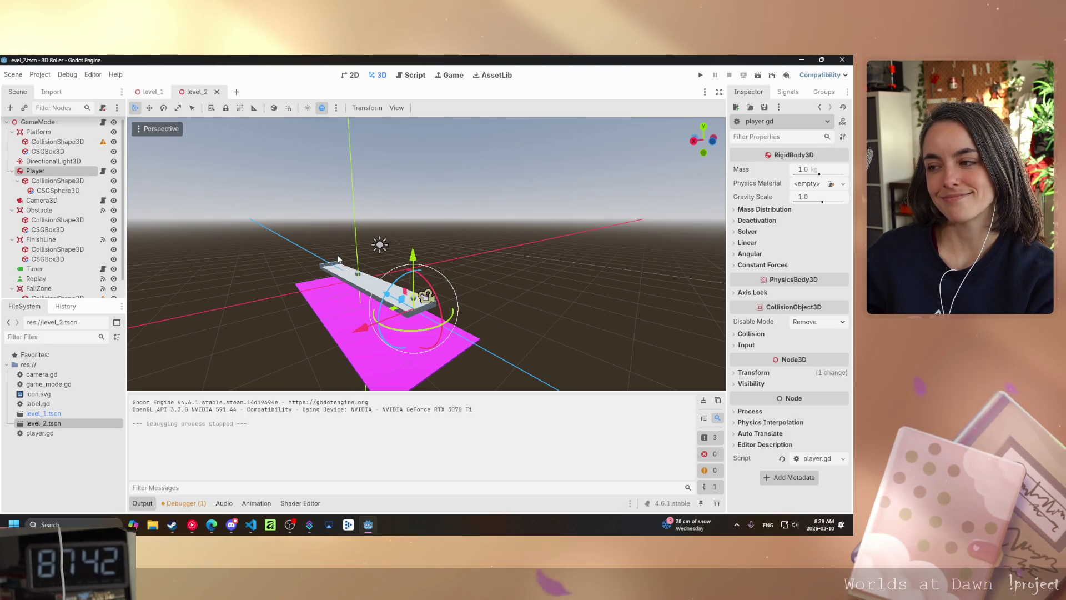